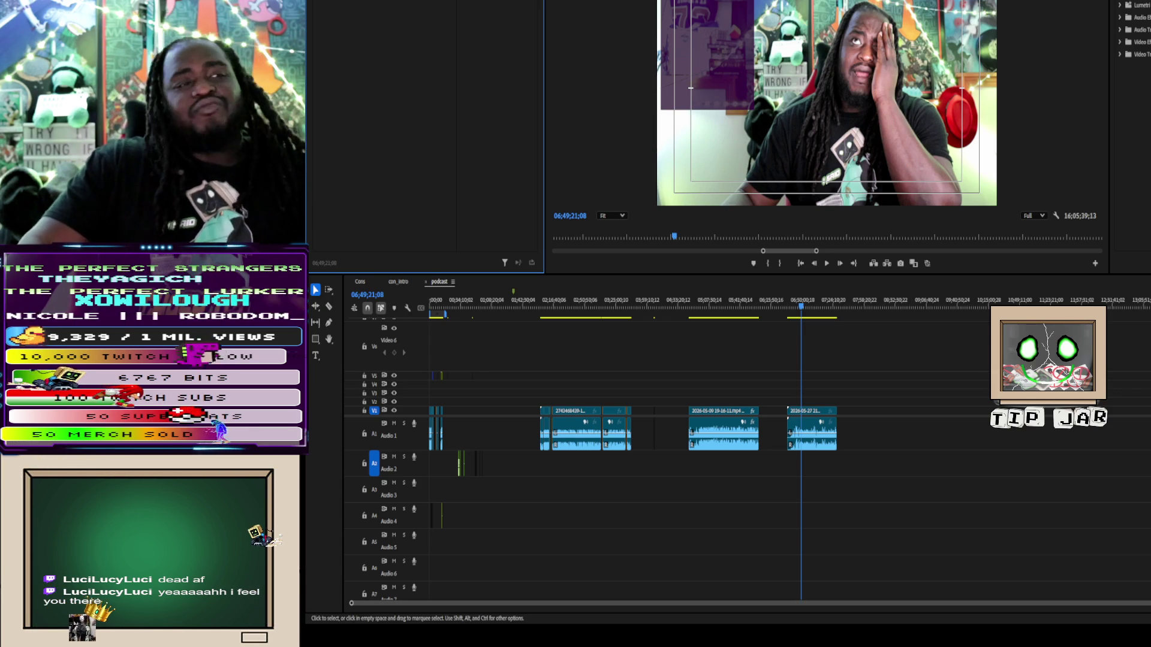
Step: Zoom the timeline in on the podcast clips and move the playhead back to about 06;46;31
scroll(964, 581, "up", 8)
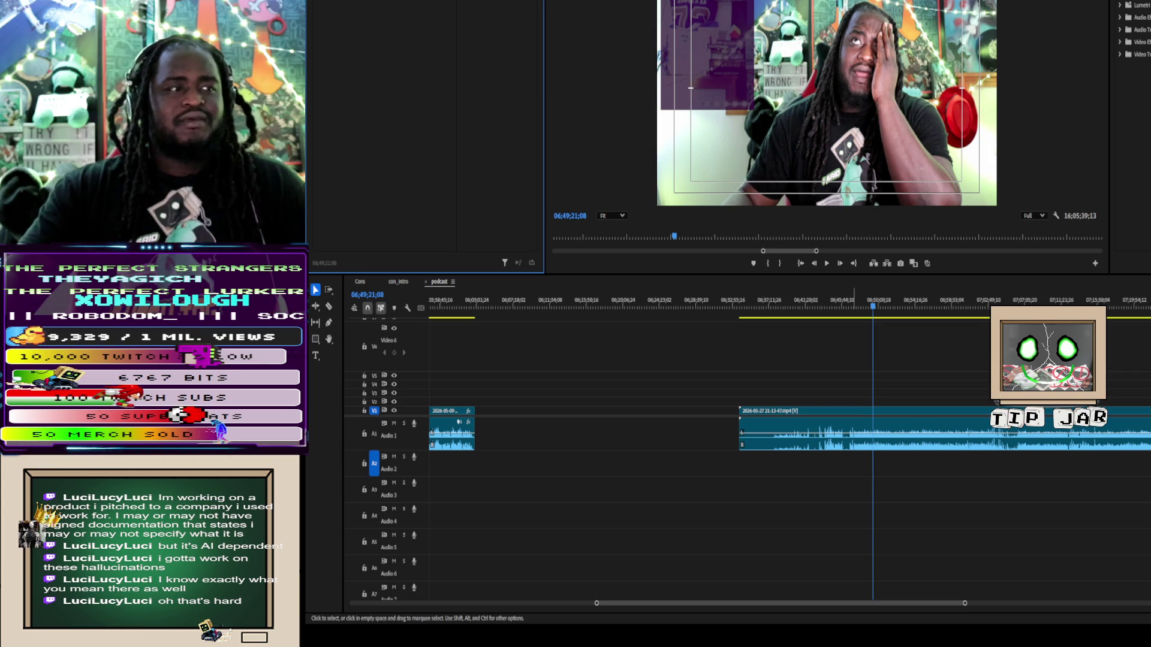
left_click(848, 307)
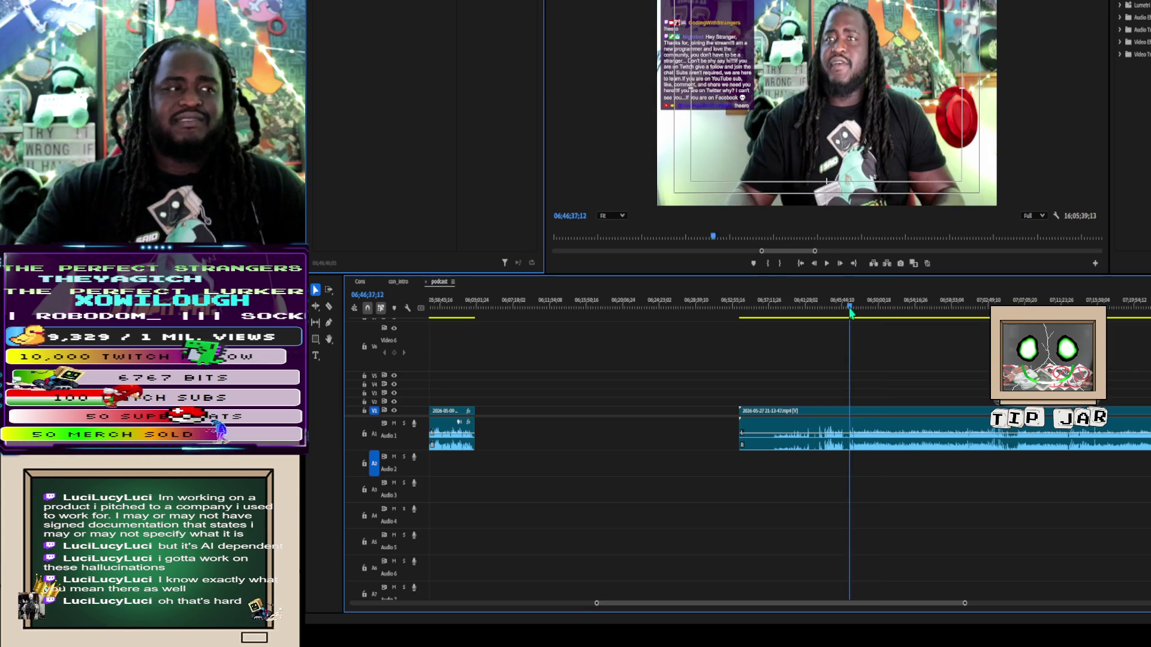
Step: Play the podcast back from 06;46;46 and stop around 06;46;58 to review it
left_click_drag(848, 310, 850, 308)
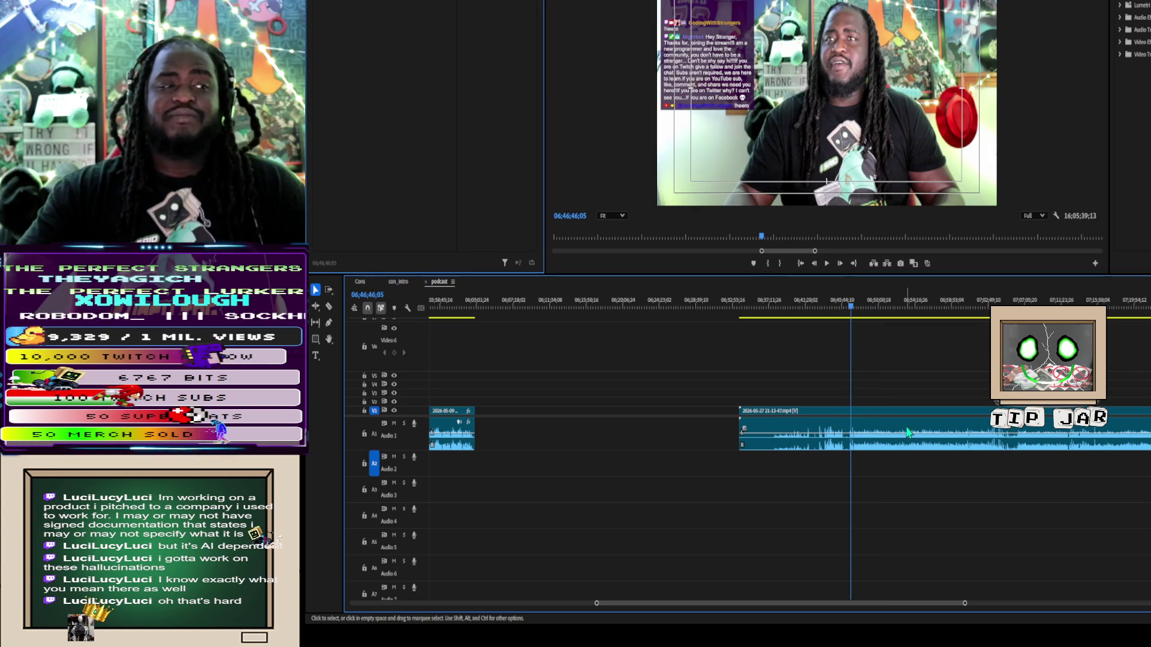
key("space")
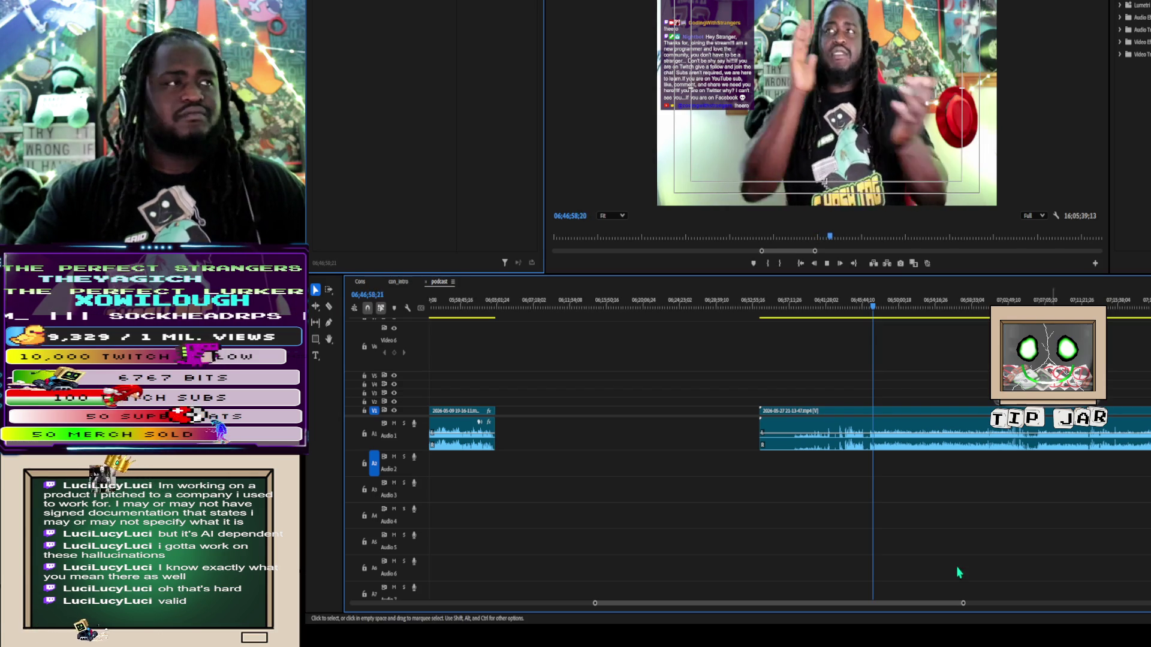
key("space")
Step: Zoom the timeline in around the playhead and scrub ahead to 06;47;12
key("equal")
key("equal")
key("equal")
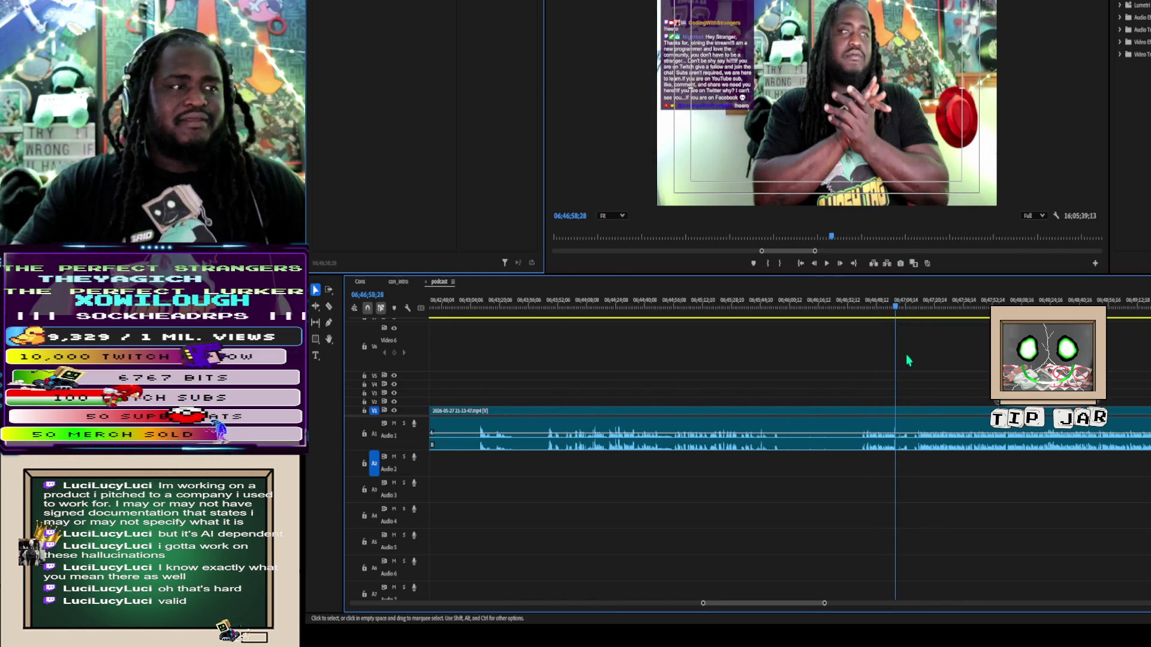
left_click(899, 306)
left_click_drag(901, 306, 922, 309)
Step: Razor-cut the V1/A1 podcast clip at 06;47;12;08, then select the piece after the cut
key("c")
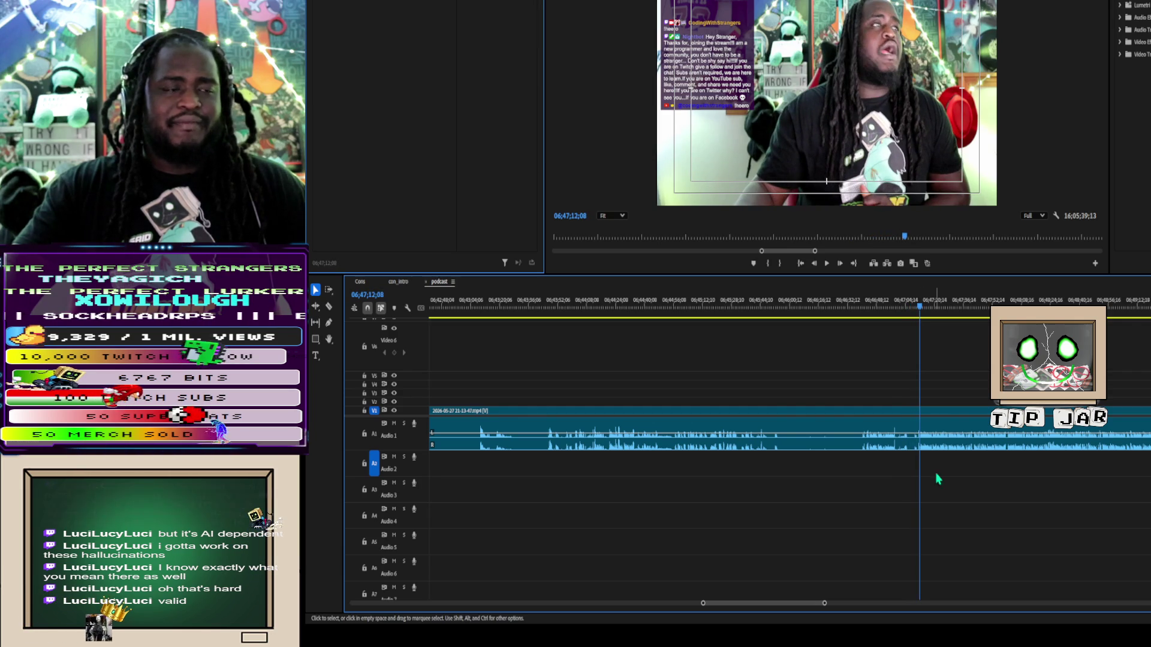
left_click(923, 429)
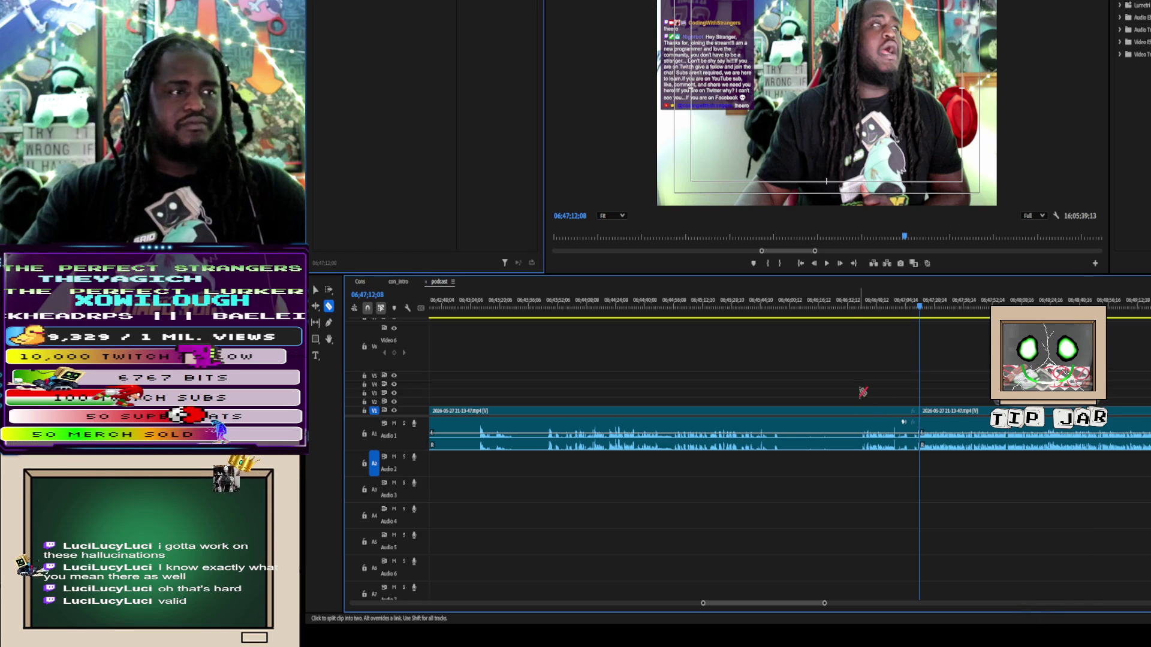
key("v")
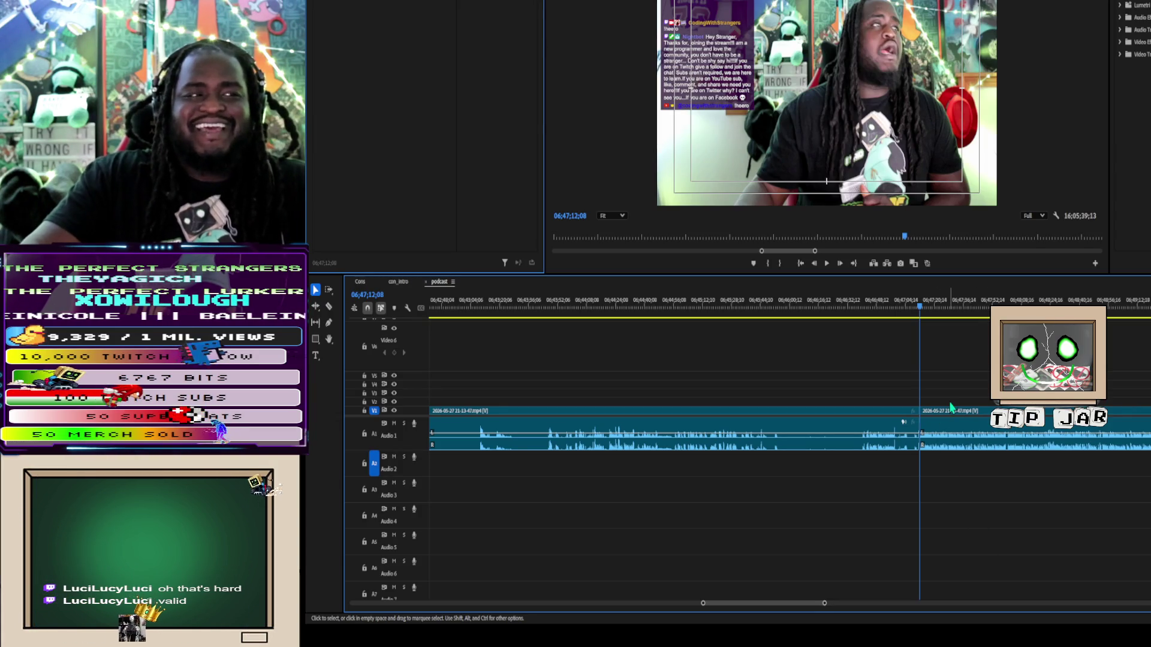
left_click(957, 422)
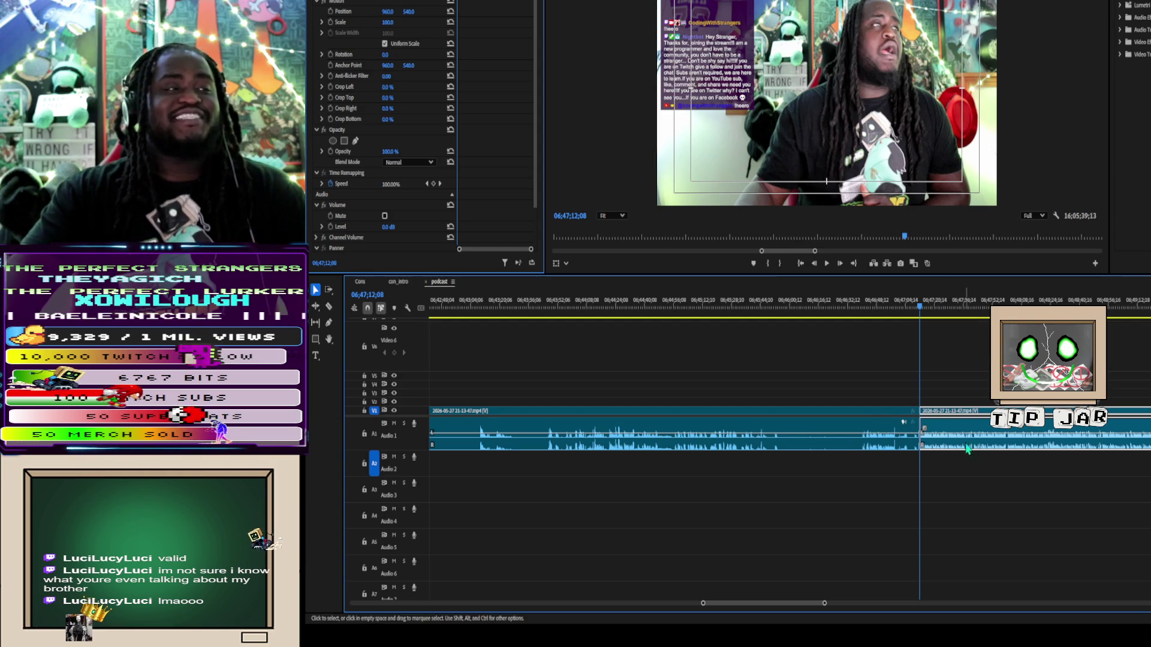
Step: Scroll the view down and start playing the sequence from the cut
scroll(977, 393, "down", 1)
key("space")
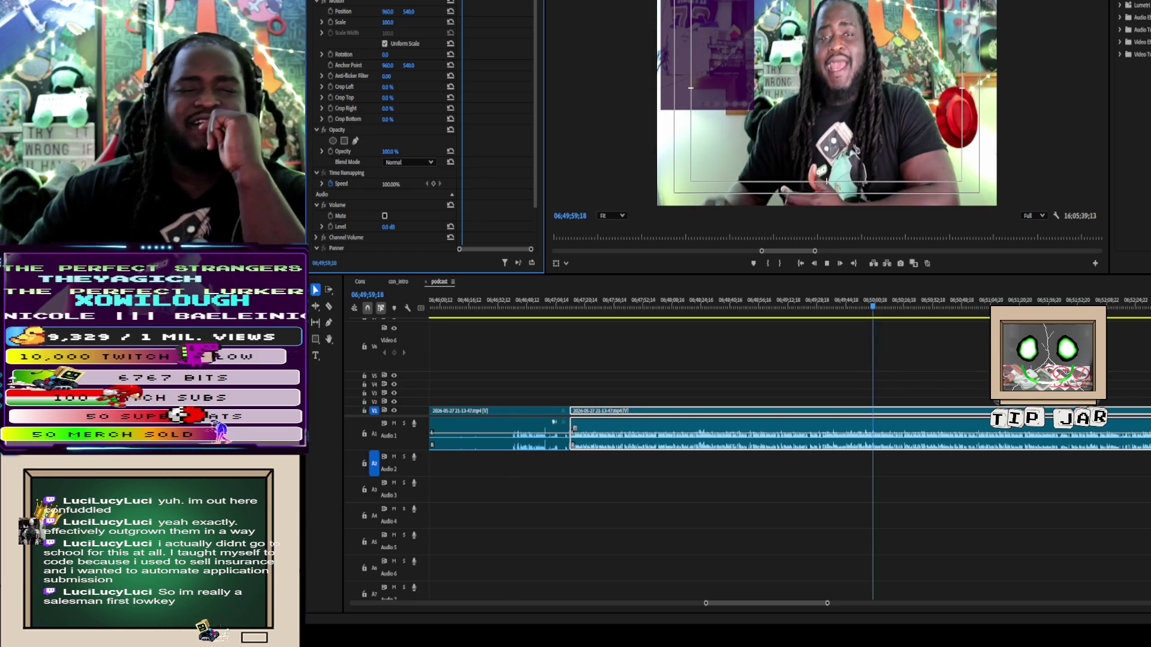
Step: Stop playback at 06;50;01;04 after watching the sequence from the cut
key("space")
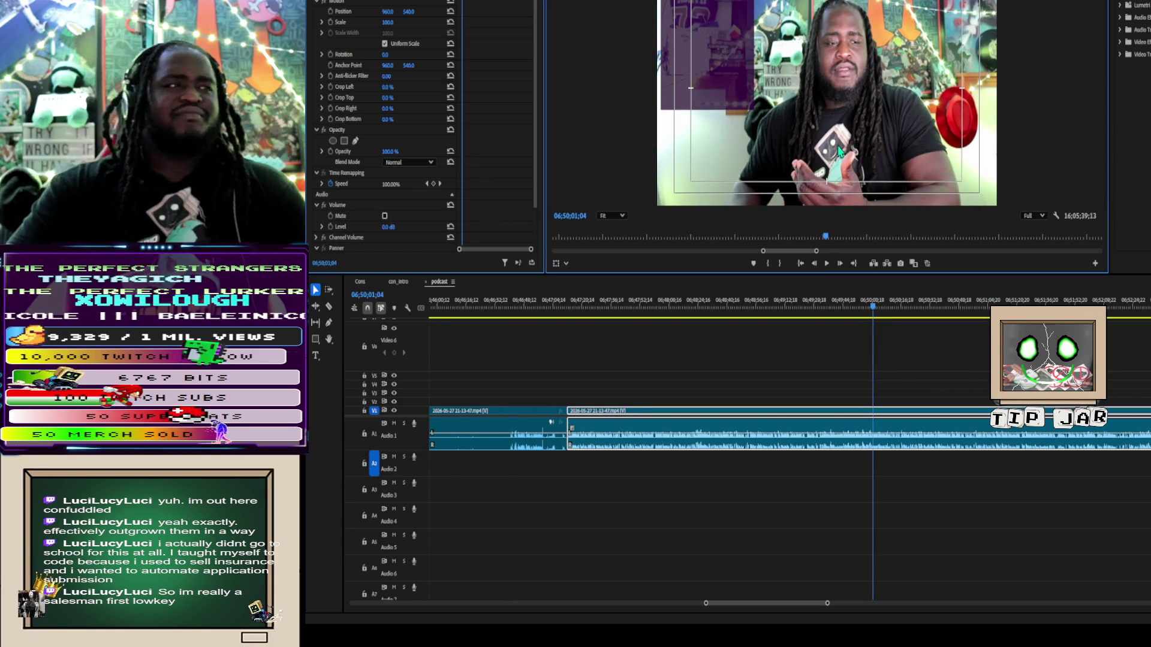
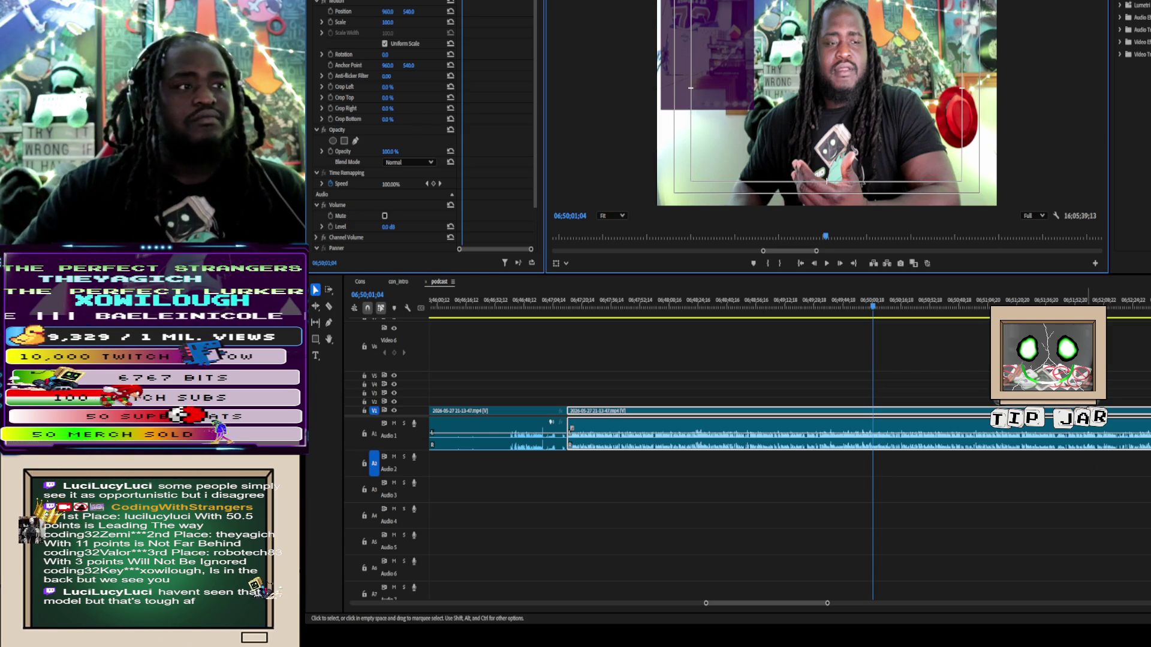
Step: Deselect all clips and start playing the podcast sequence from about 06;50;01
key("ctrl+shift+a")
key("space")
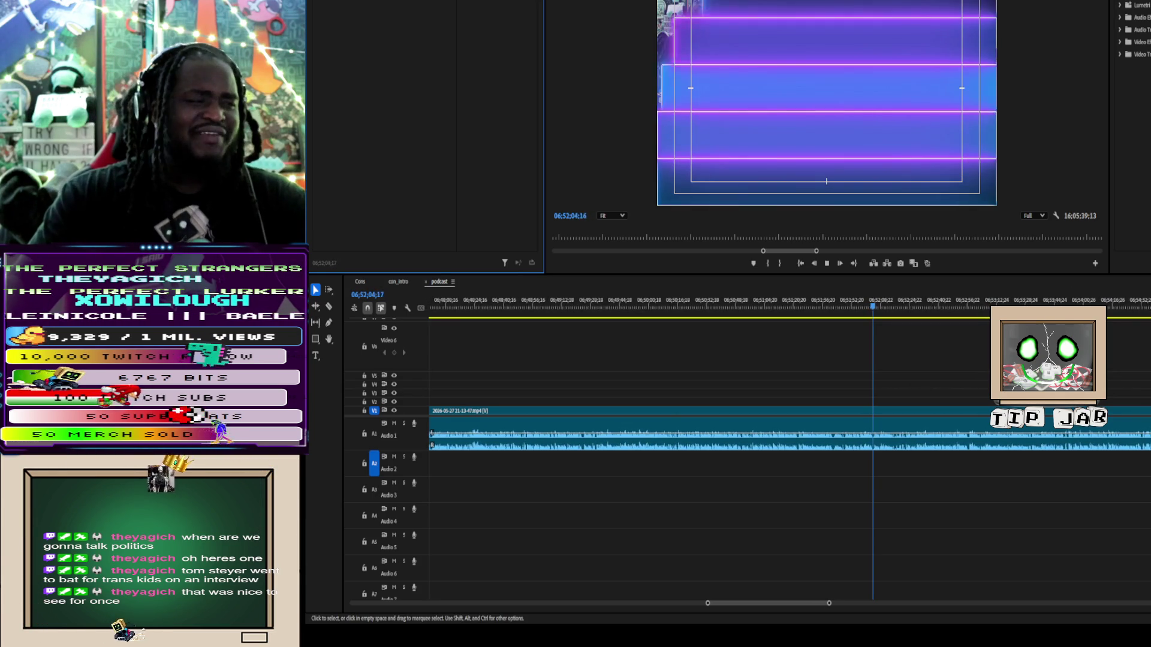
Step: Halt playback at 06;52;06;02 and return focus to the sequence timeline
key("space")
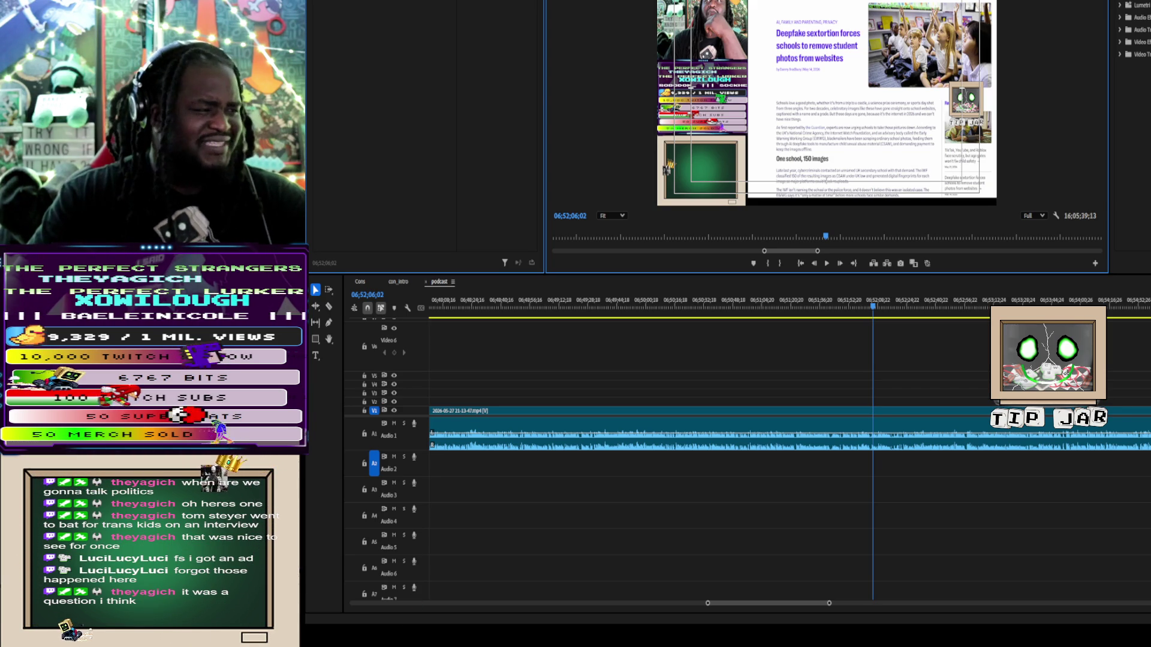
left_click(595, 581)
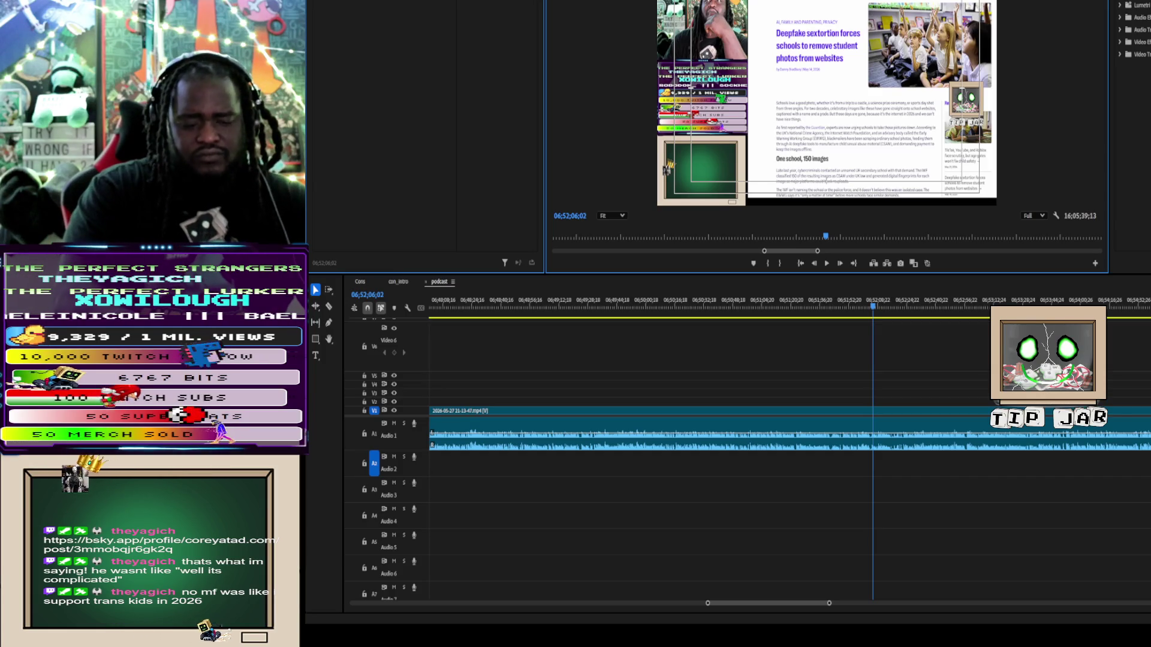
Step: Stop, refocus the timeline, then replay the recorded episode and pause it again
key("space")
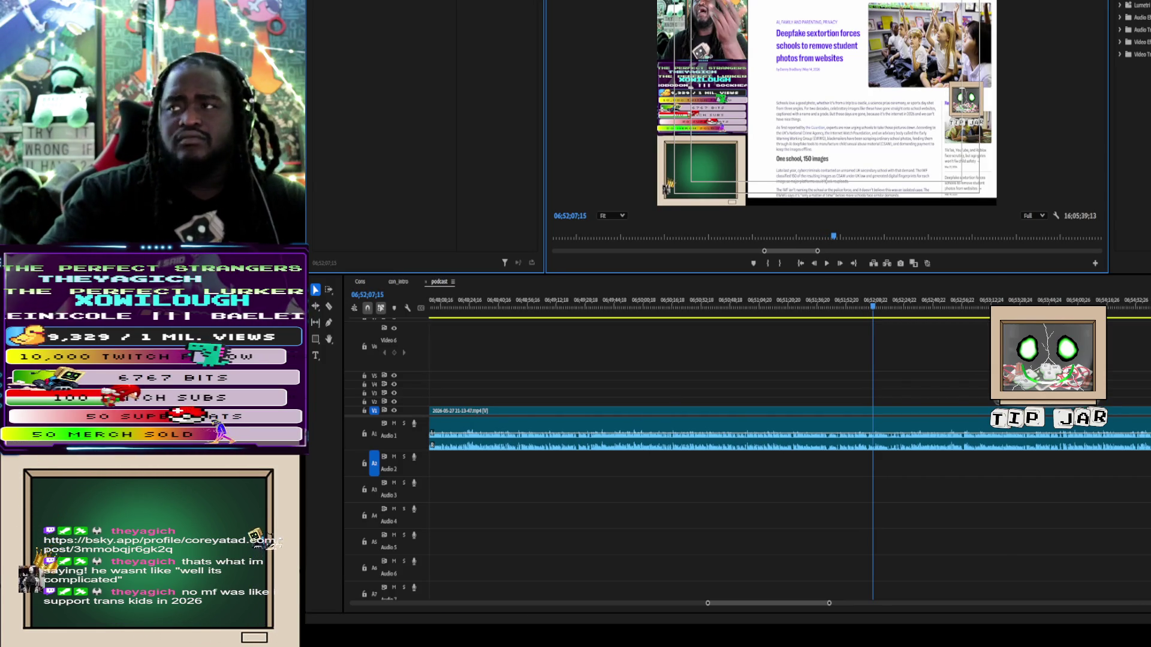
left_click(974, 473)
key("space")
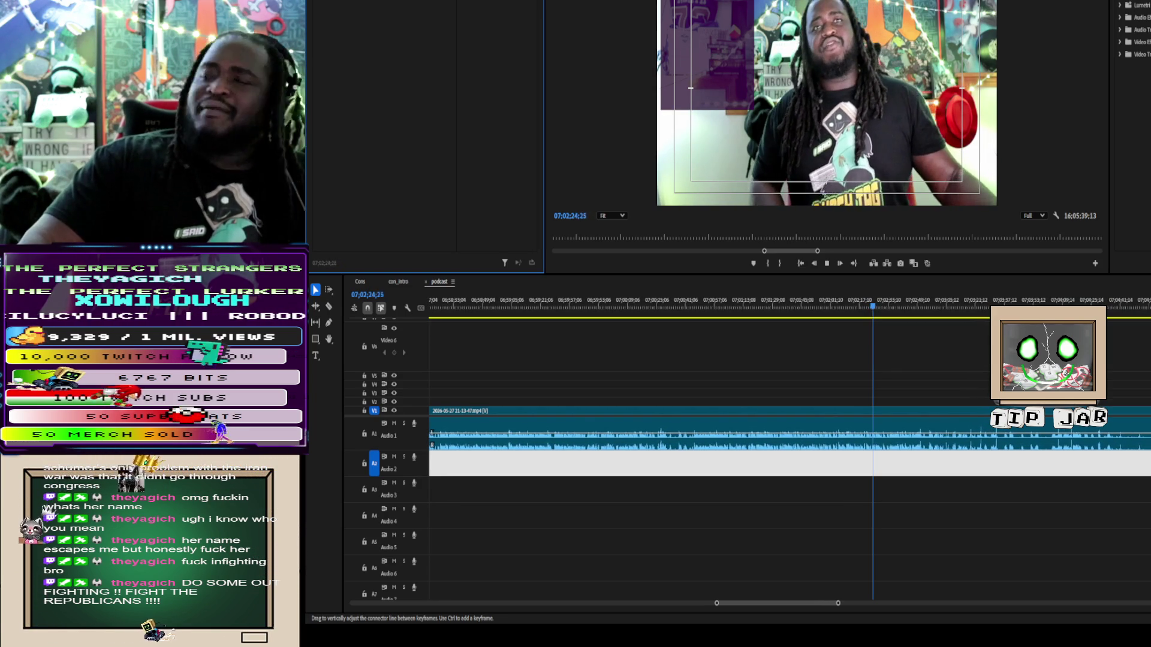
key("space")
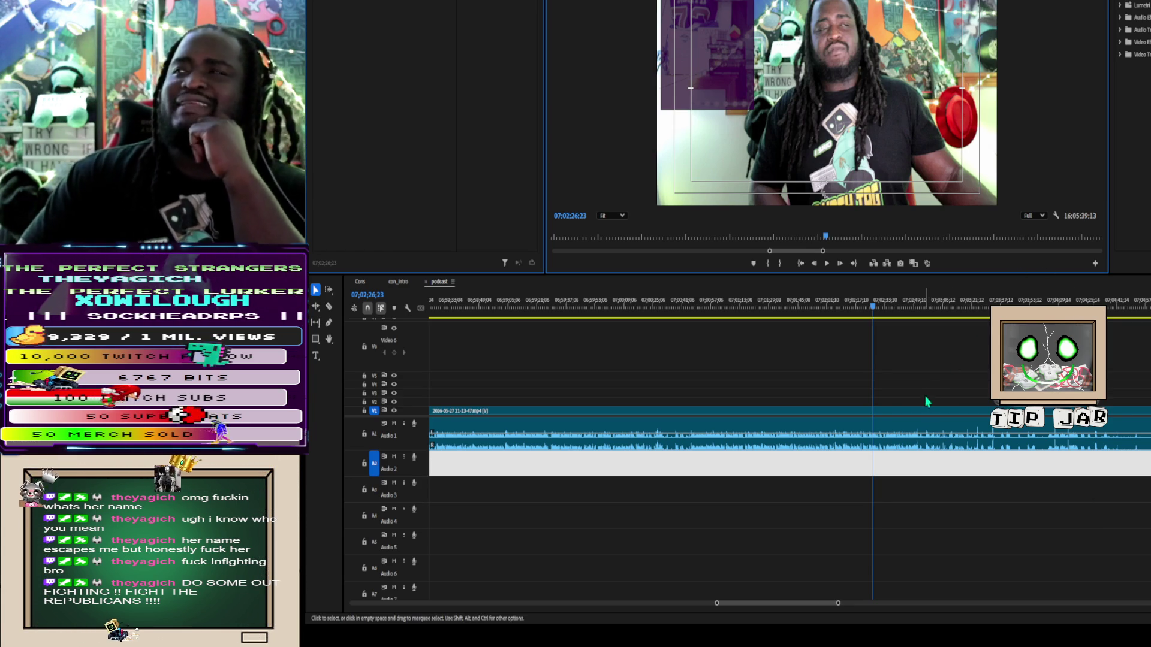
Step: Resume podcast playback, then switch to the Razor tool with C
key("space")
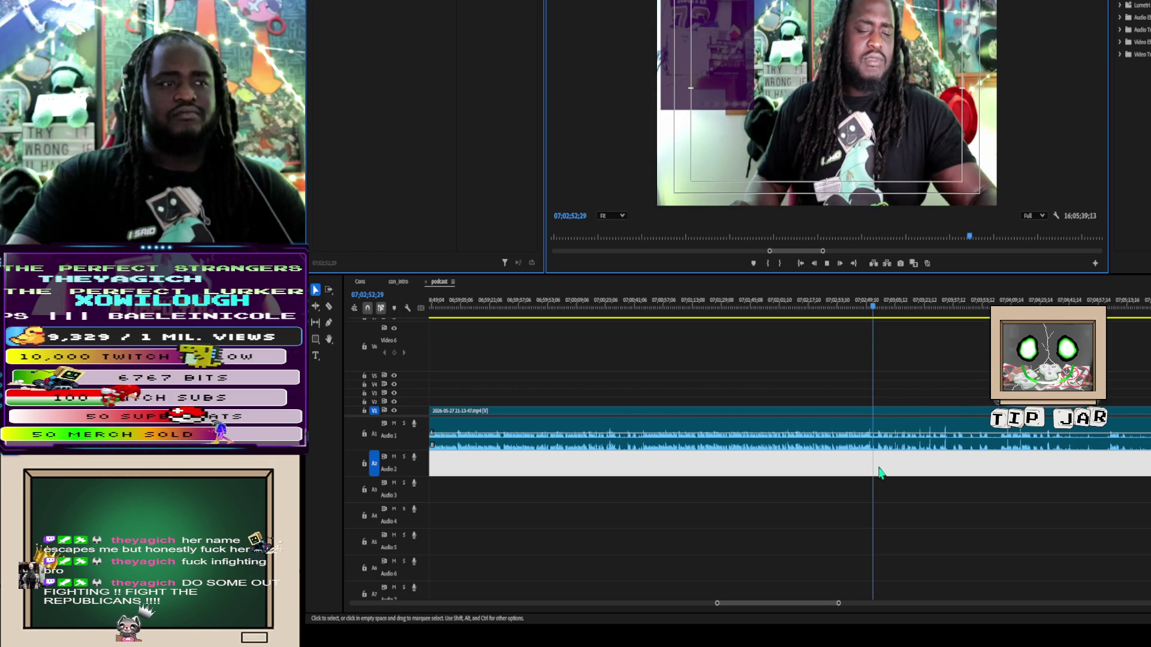
key("c")
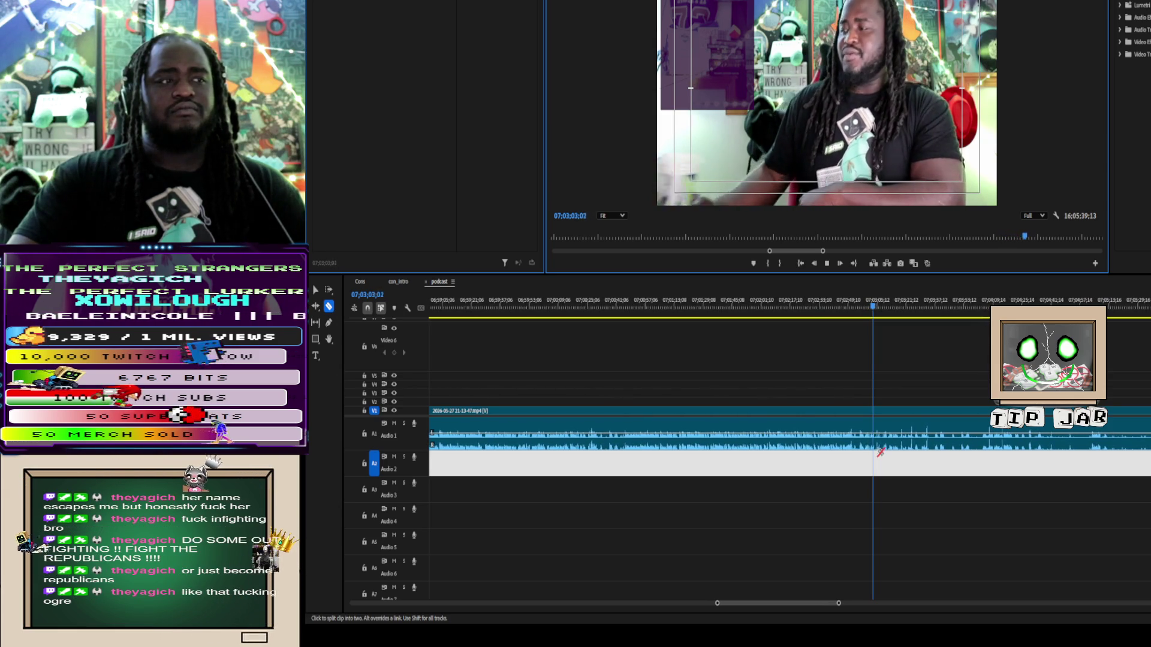
Step: Stop at 07;03;03;21 and razor the V1/A1 webcam clip into two pieces there
key("space")
left_click(874, 440)
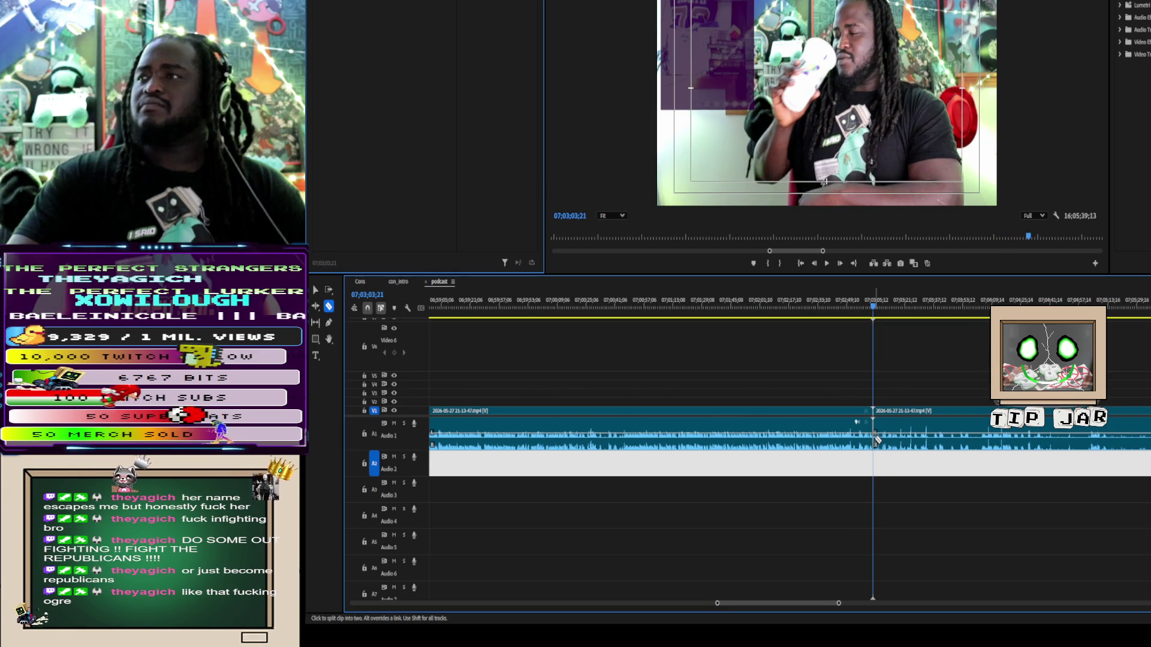